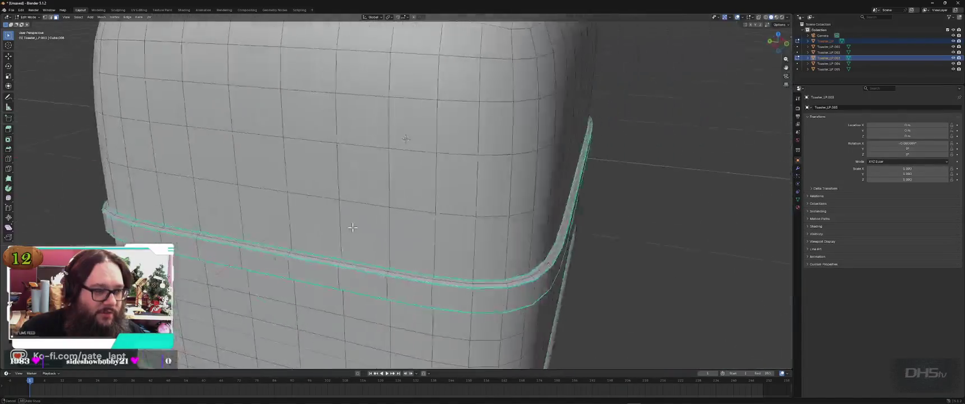
Hide the geometry inside the toaster's lever slot, then view the toaster from the side
scroll(426, 240, down, 5)
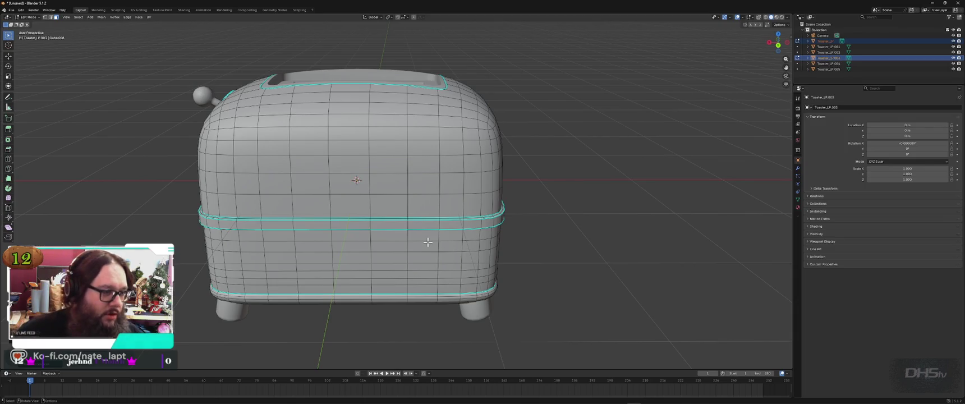
mouse_move(393, 227)
middle_down()
mouse_move(512, 262)
mouse_move(412, 159)
middle_up()
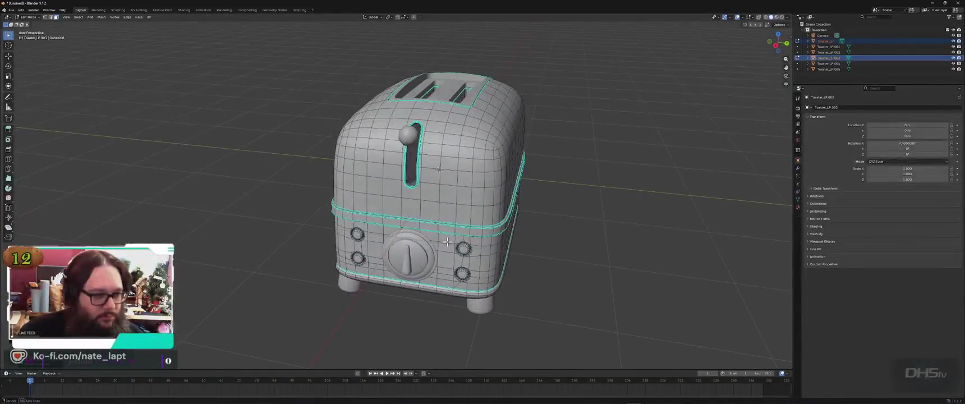
click(414, 142)
key(h)
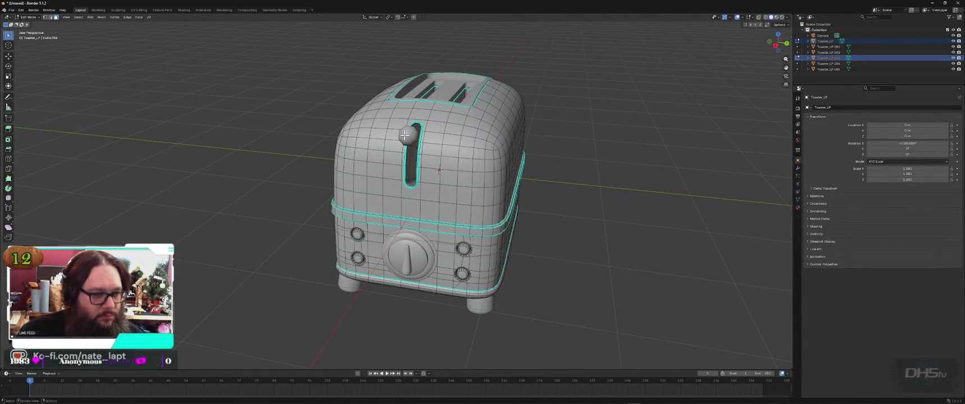
mouse_move(535, 210)
middle_down()
mouse_move(340, 193)
mouse_move(539, 191)
mouse_move(542, 200)
middle_up()
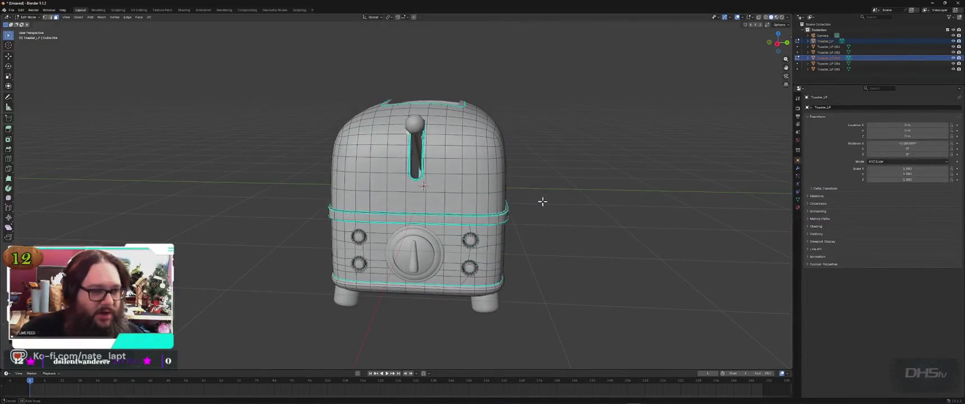
click(11, 10)
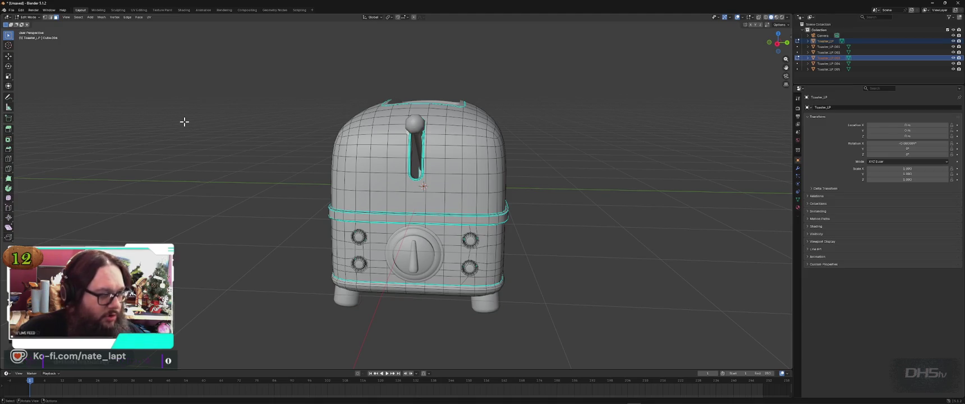
Return to Object Mode and apply the toaster's transforms so its rotation reads 0°
key(Tab)
key(ctrl+a)
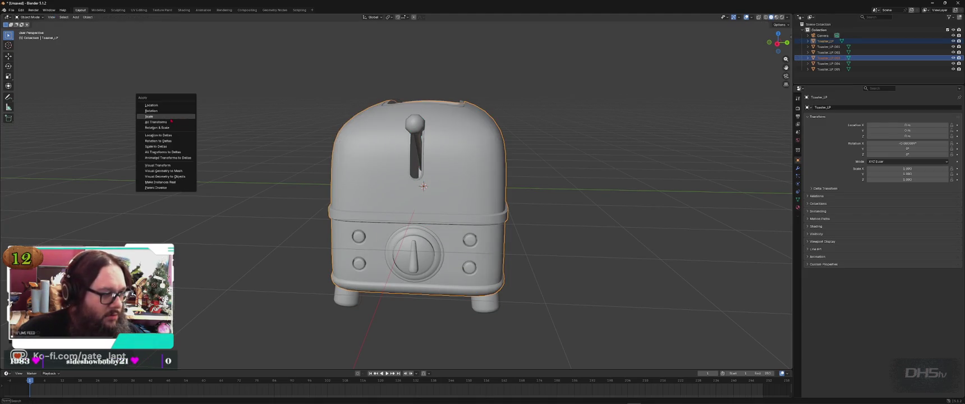
click(172, 122)
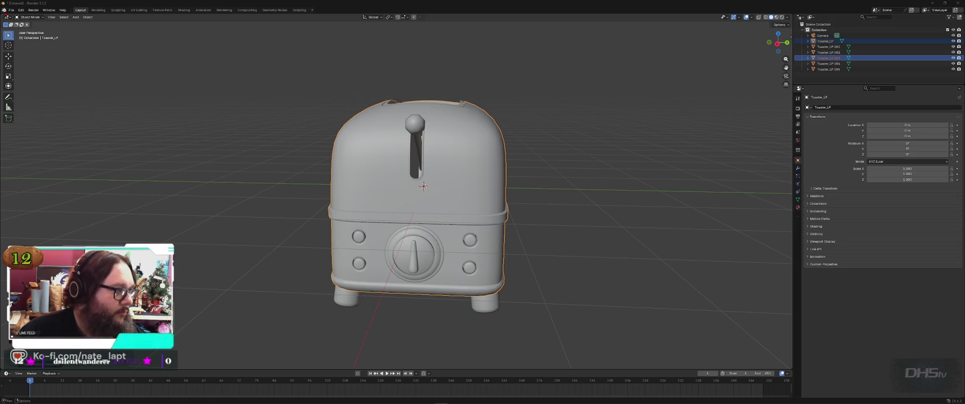
Save the scene with File > Save As under the name toaster.blend
click(11, 10)
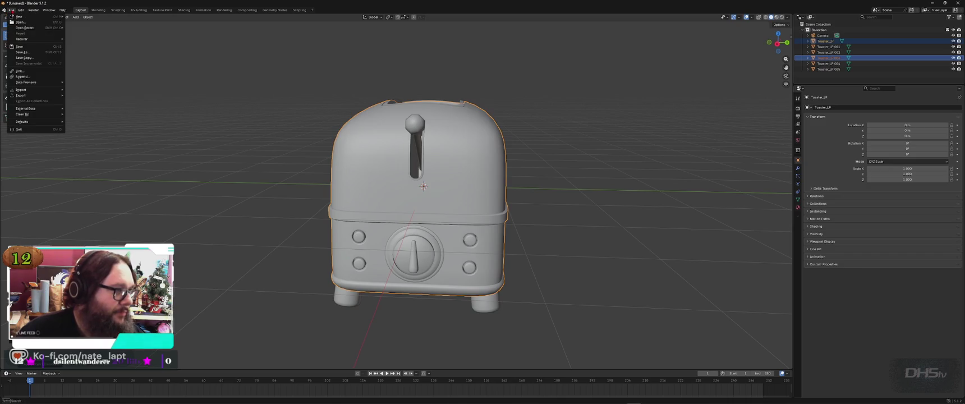
click(24, 51)
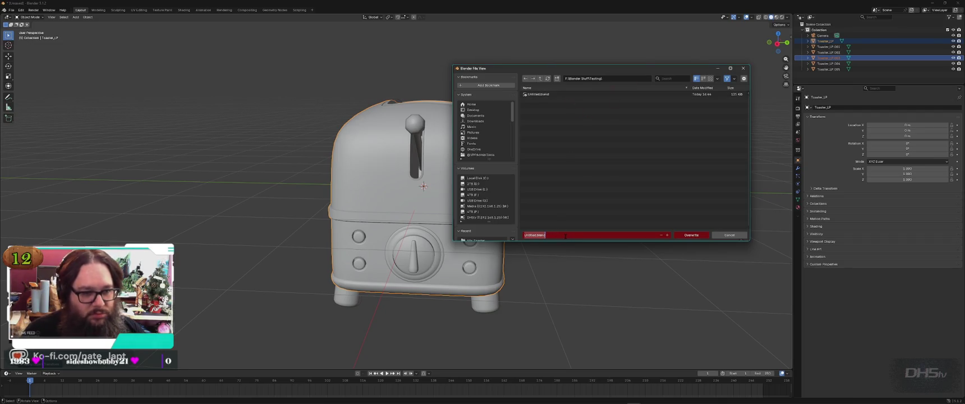
key(BackSpace)
text(oaster)
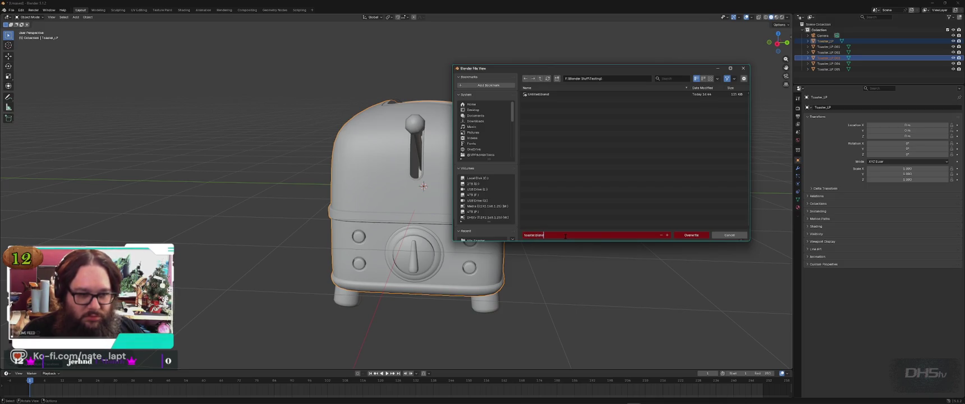
key(Return)
click(690, 236)
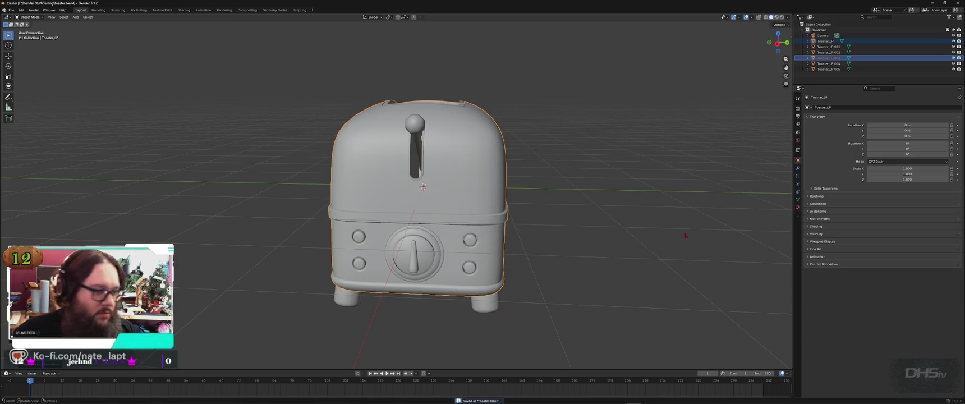
Start a new General scene and delete the default cube and light
click(10, 9)
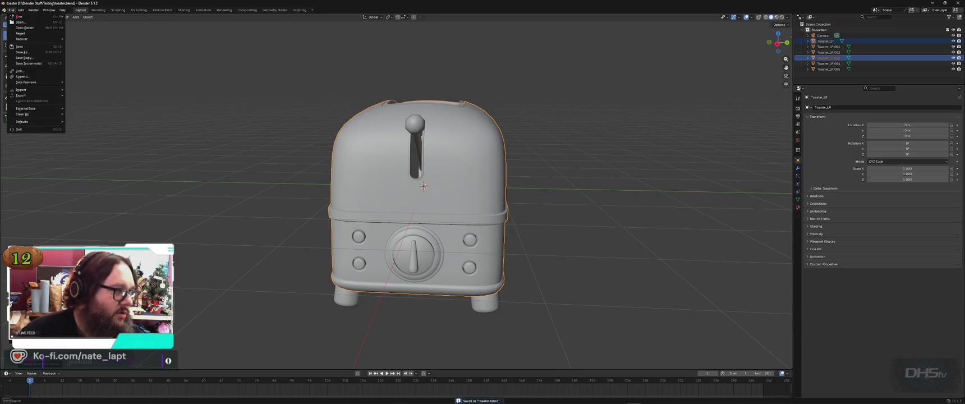
click(80, 16)
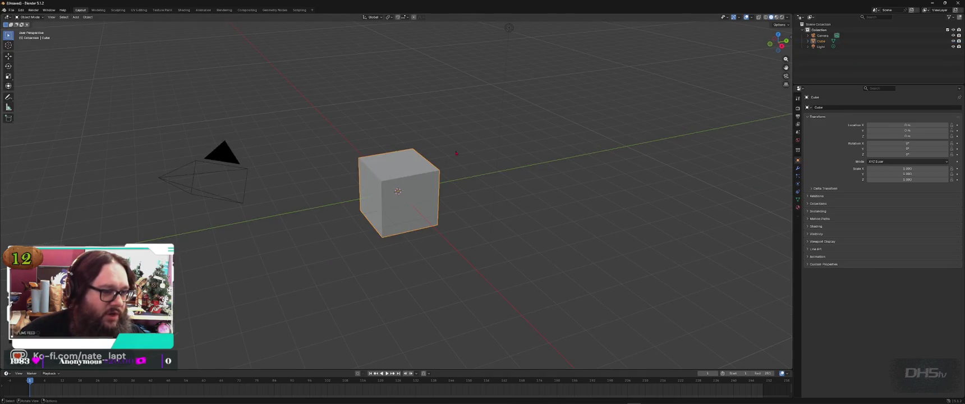
key(Delete)
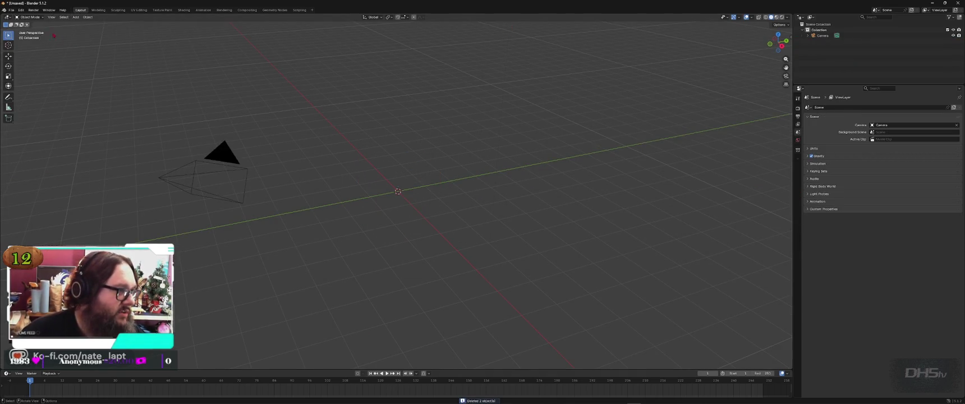
In the FBX import browser, navigate the 4TB drive to DayZ_Project_126\CuddlyBuddies
click(12, 10)
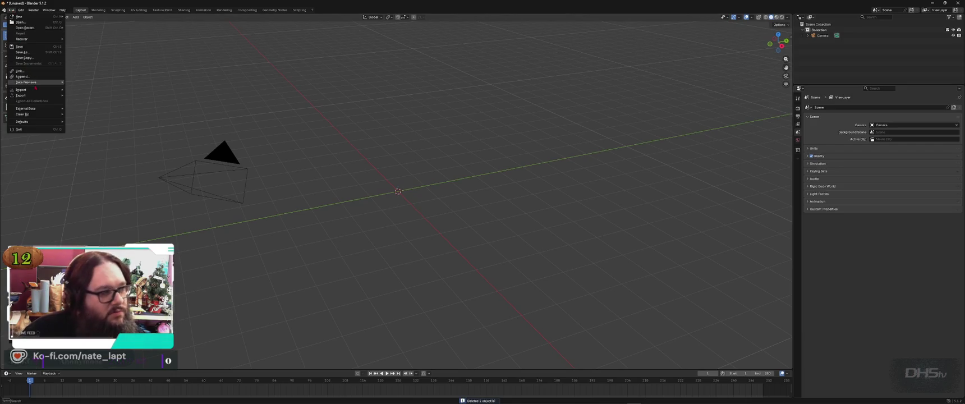
mouse_move(22, 90)
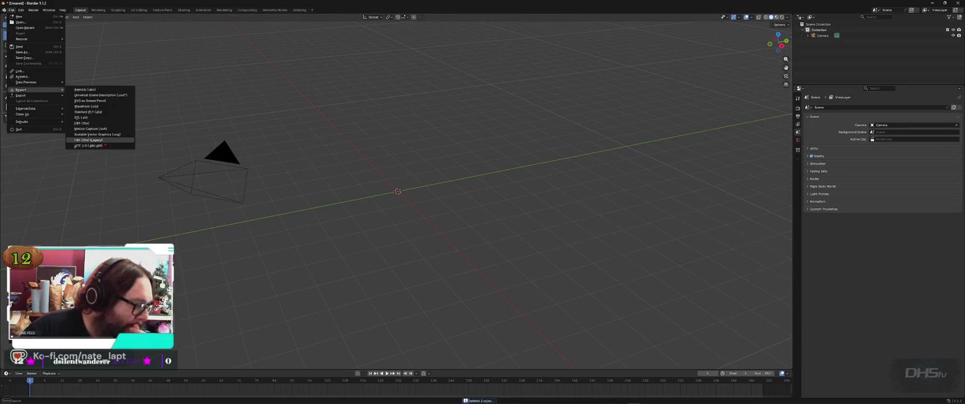
click(109, 140)
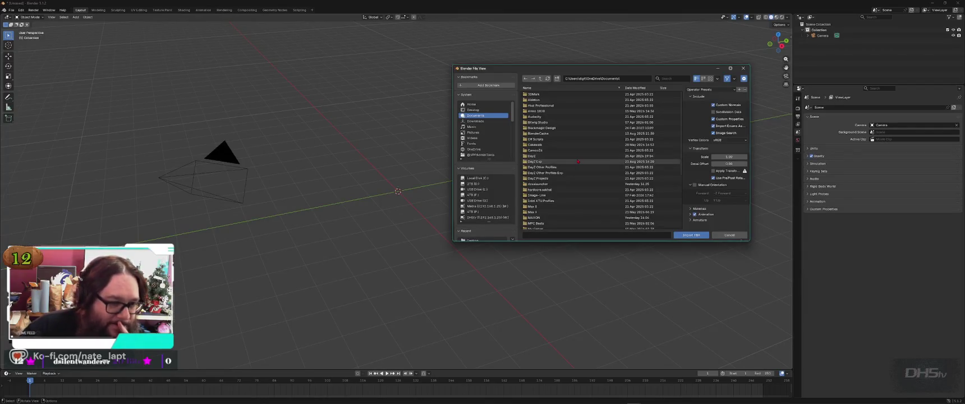
scroll(480, 179, down, 1)
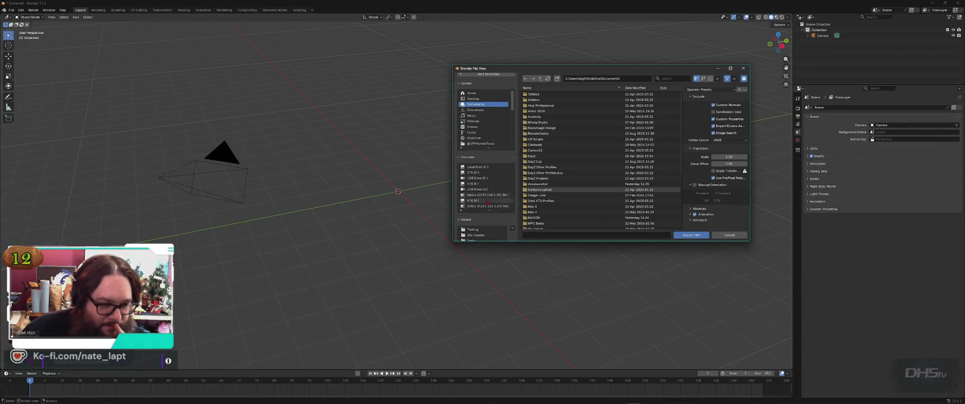
click(474, 184)
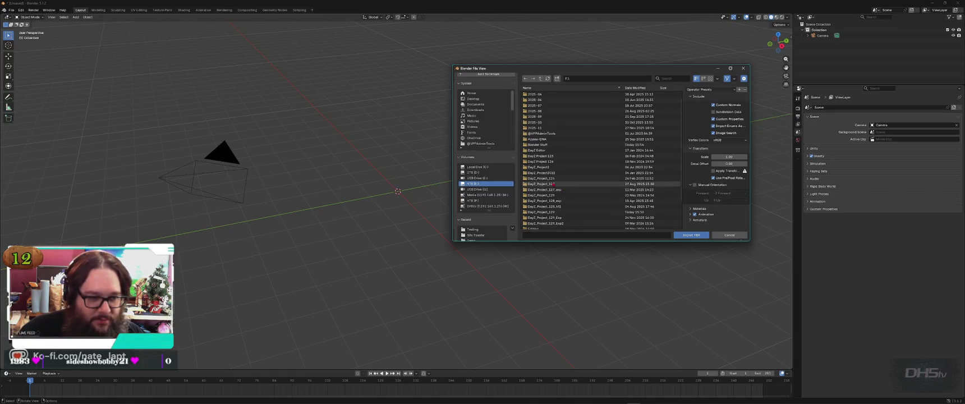
double_click(552, 179)
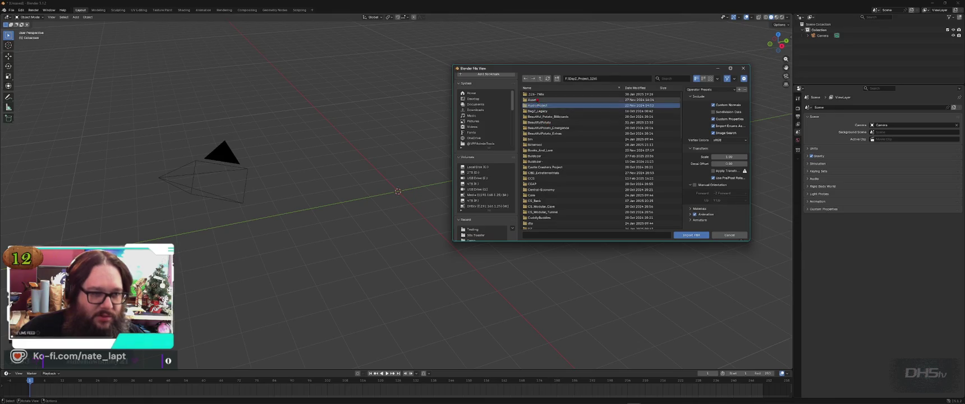
double_click(537, 100)
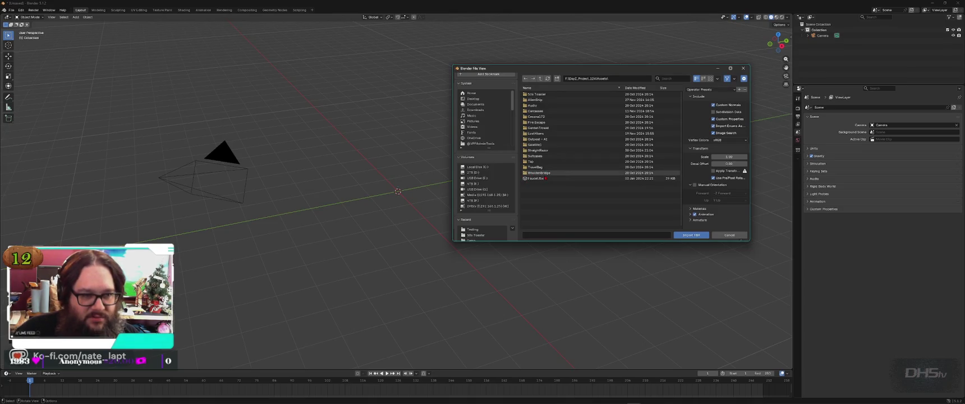
click(541, 79)
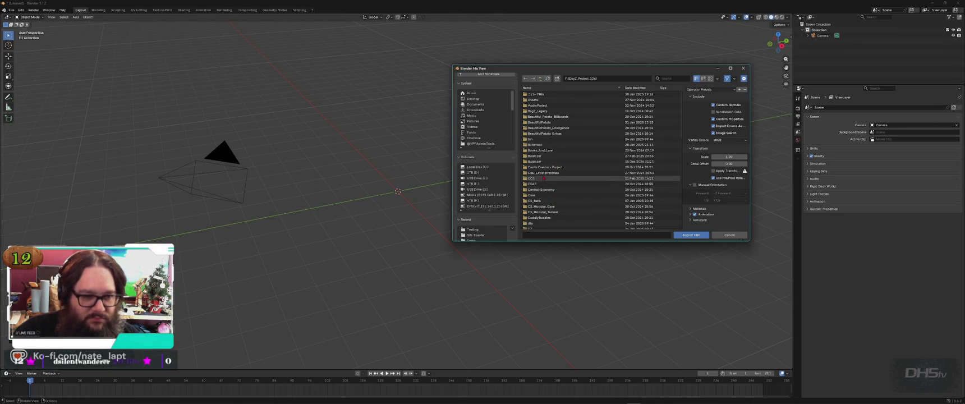
click(561, 217)
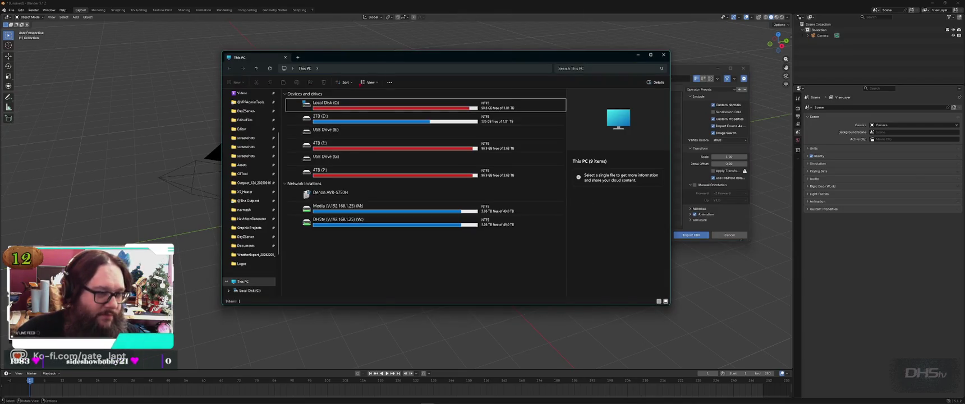
Browse F: to DayZ_Project_126 > CuddlyBuddies > Potato > data, then back up to DayZ_Project_126
click(354, 171)
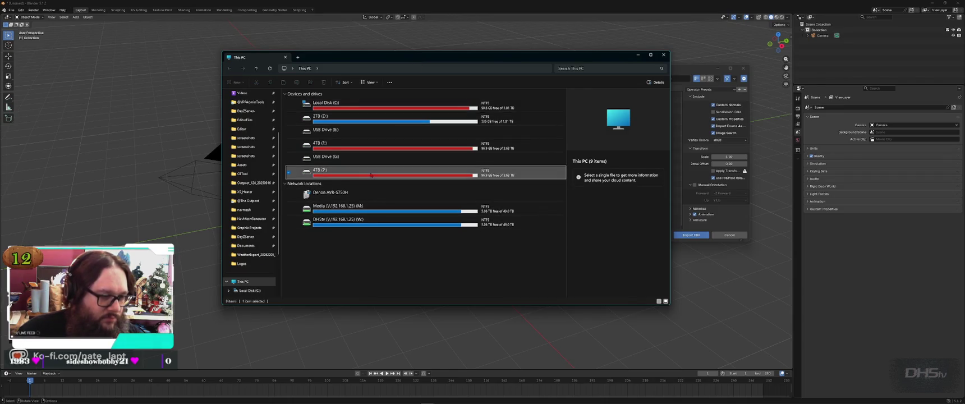
double_click(336, 145)
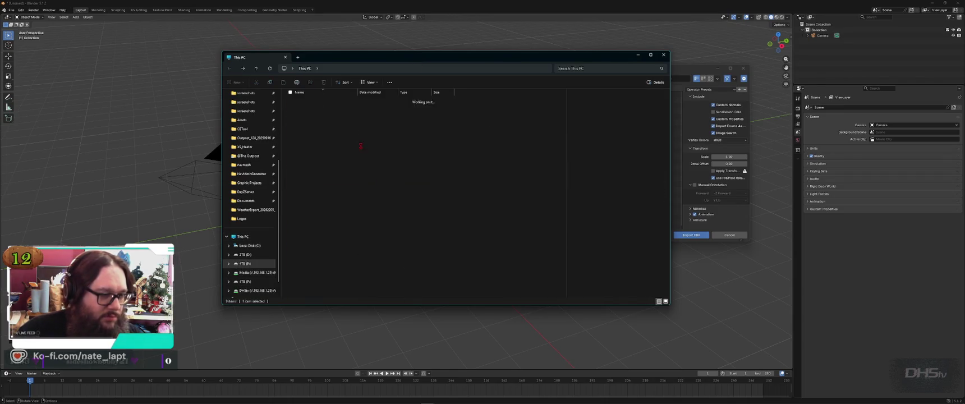
double_click(317, 226)
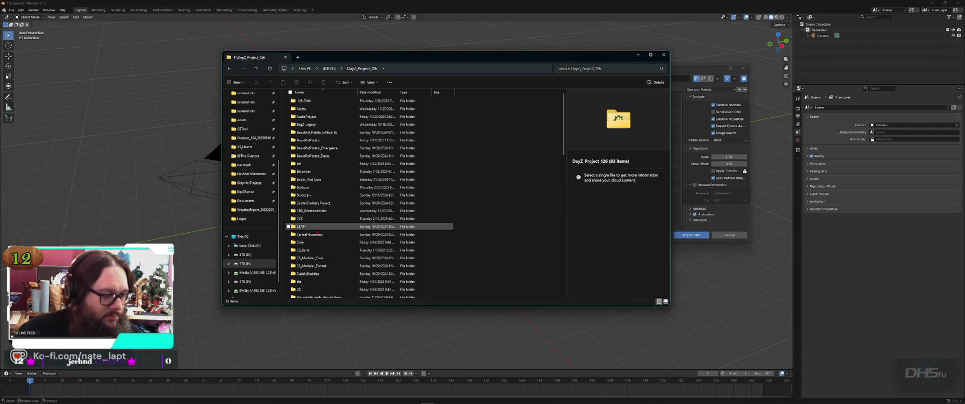
text(cu)
key(Return)
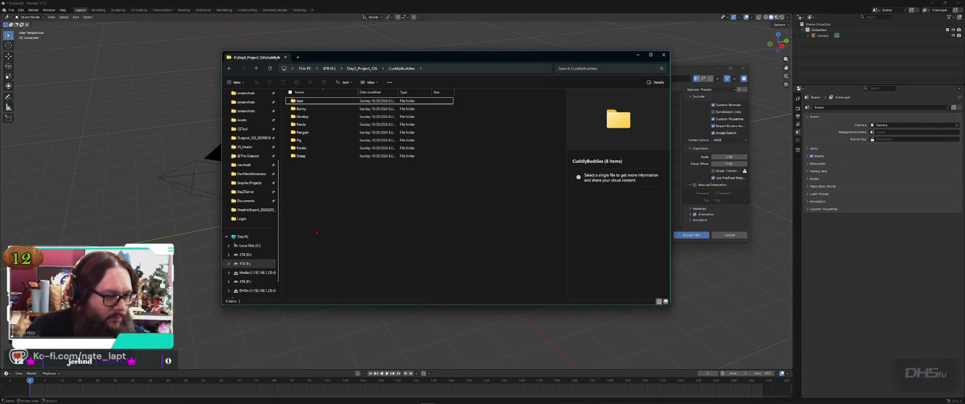
key(p)
key(p)
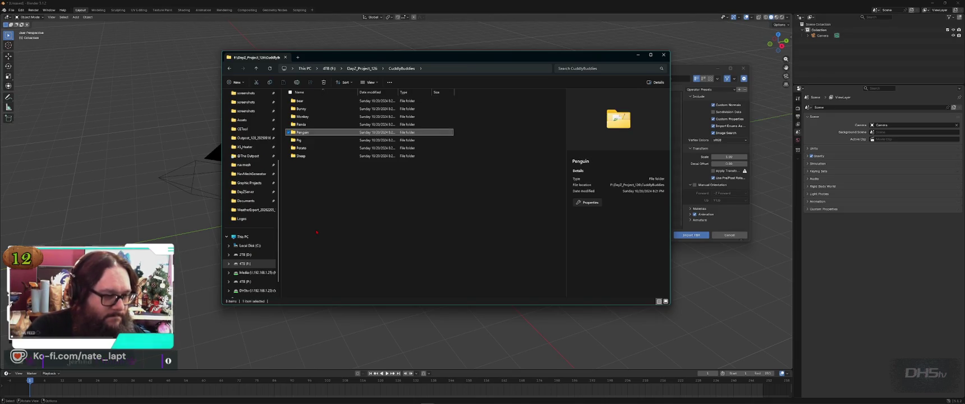
key(p)
key(p)
key(Return)
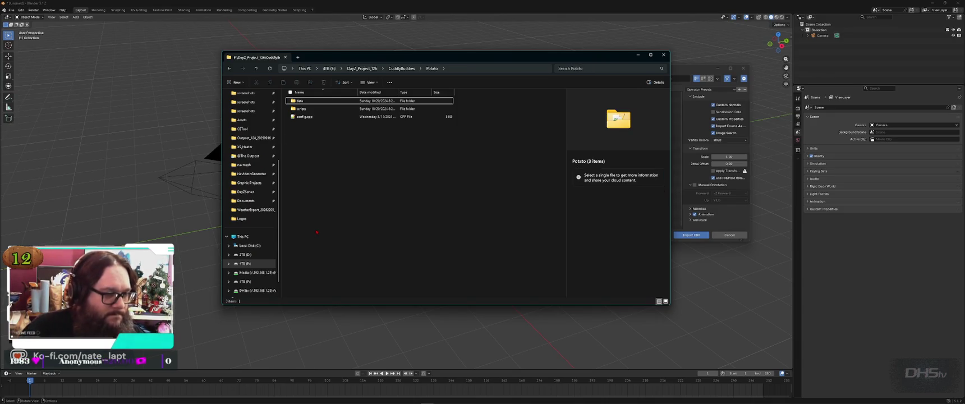
key(Return)
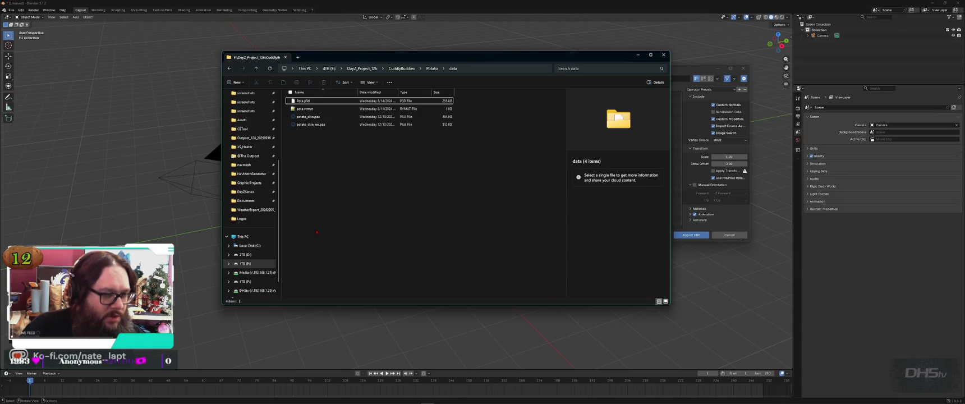
key(BackSpace)
key(BackSpace)
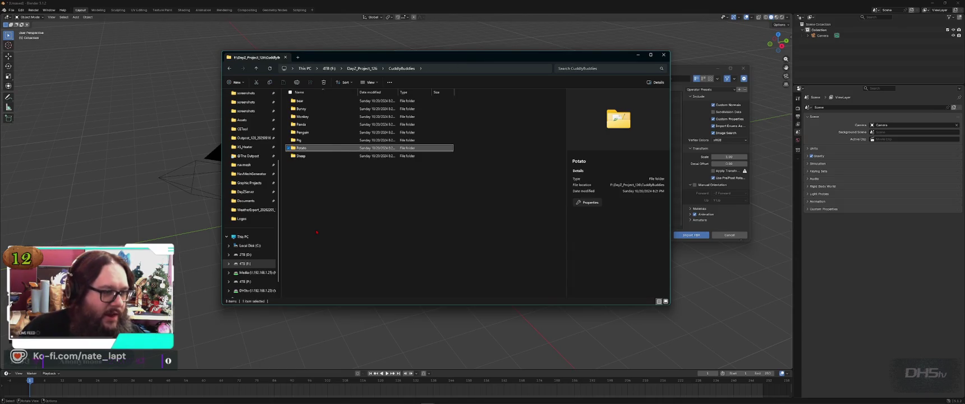
key(BackSpace)
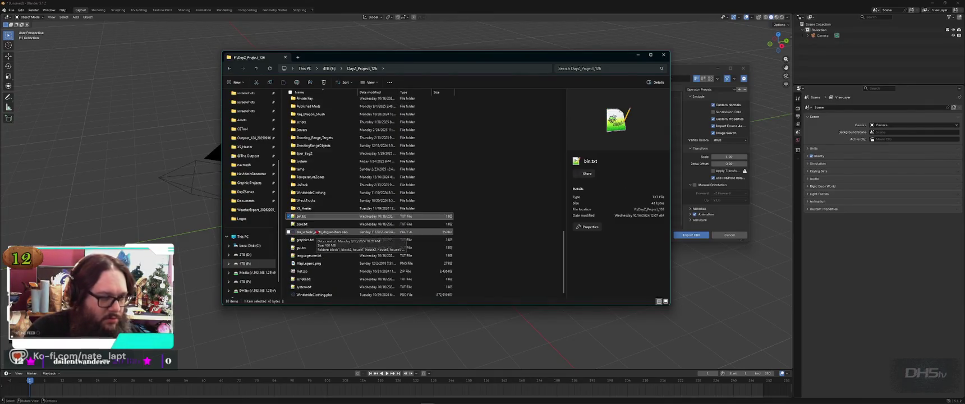
Look through the BeautifulPotato folder and its assets, then go up to the DayZ Project 124 folder
text(beautifulp)
key(Return)
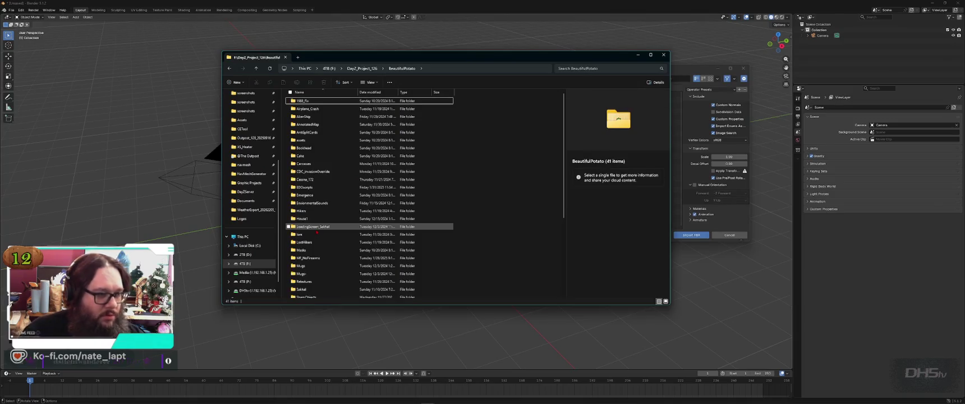
double_click(303, 140)
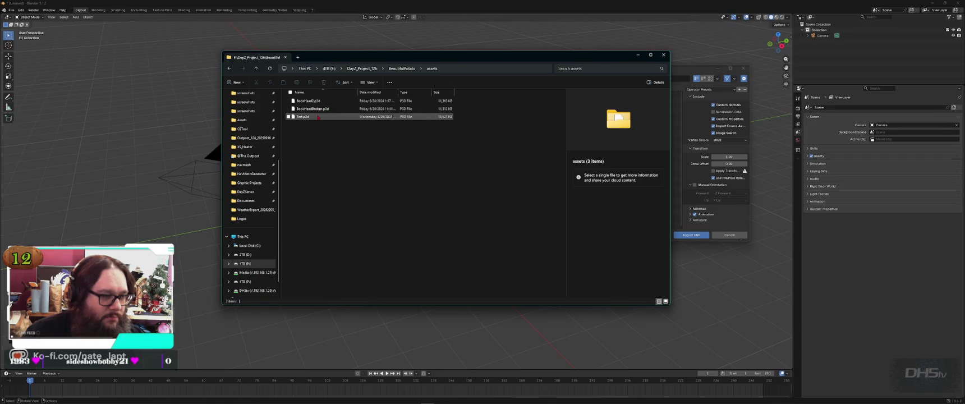
key(alt+Left)
scroll(336, 180, down, 5)
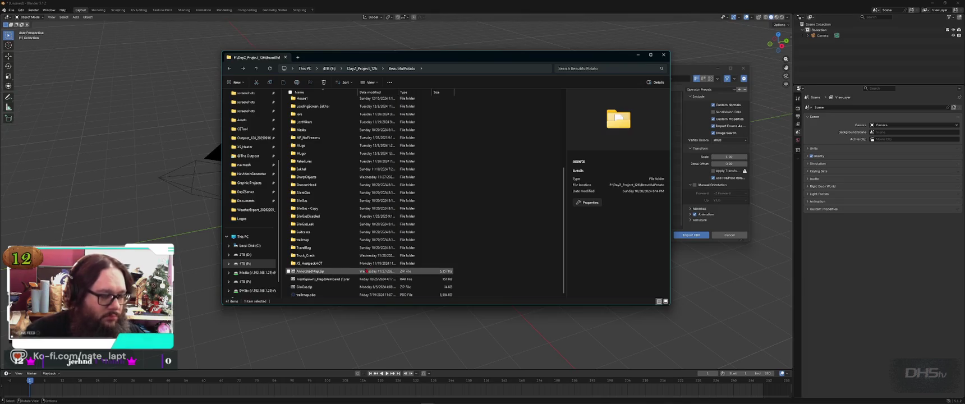
scroll(366, 270, up, 5)
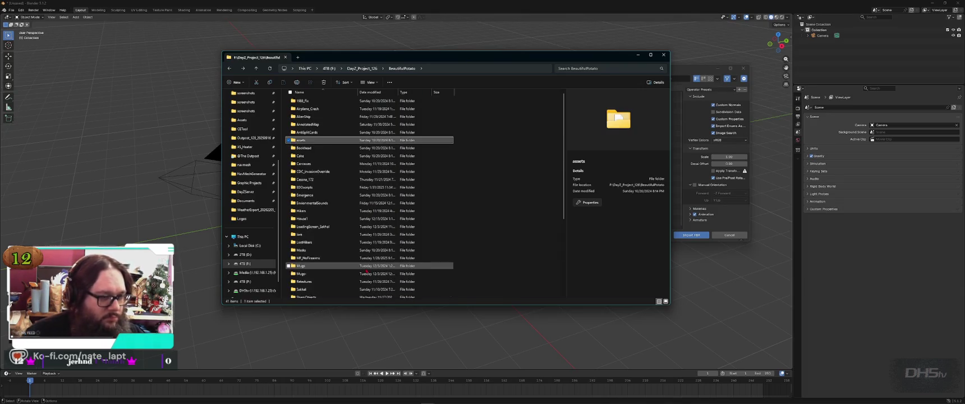
key(Down)
key(Down)
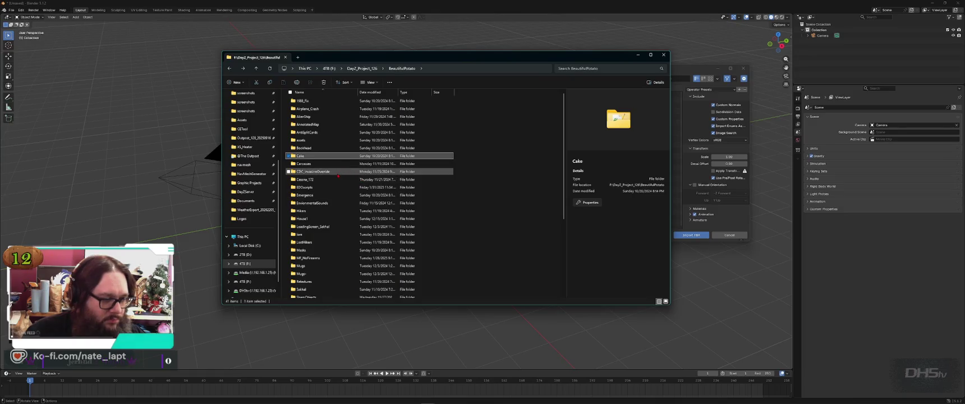
key(s)
scroll(359, 235, down, 2)
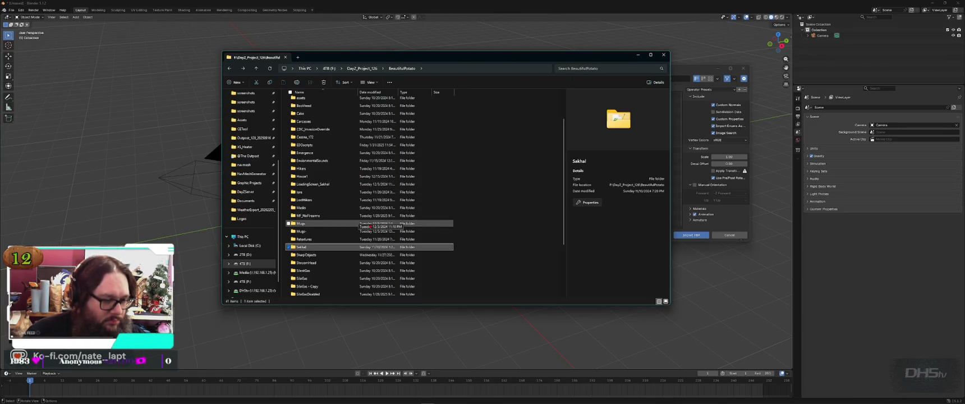
scroll(335, 270, down, 2)
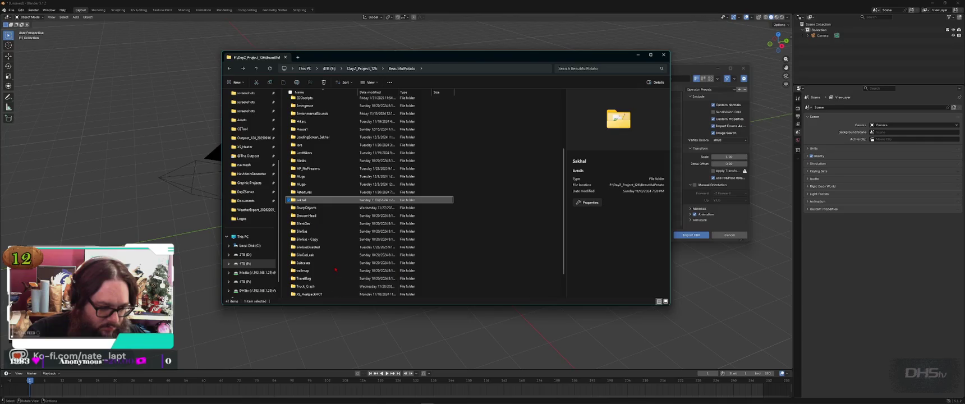
key(BackSpace)
key(s)
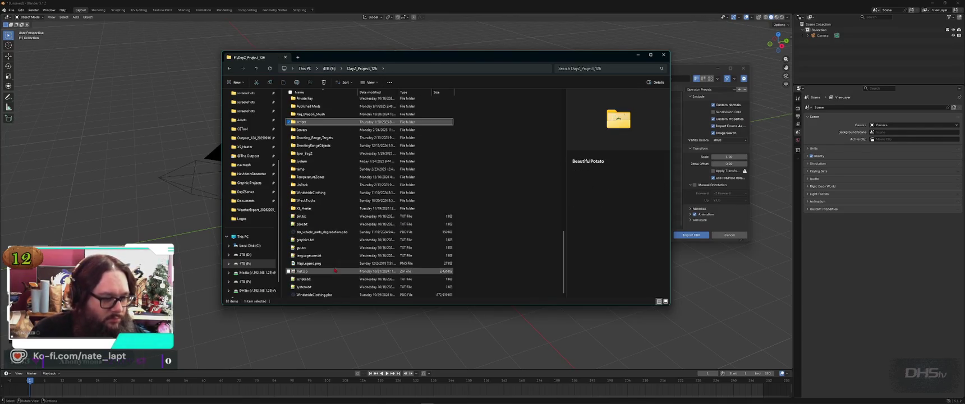
key(BackSpace)
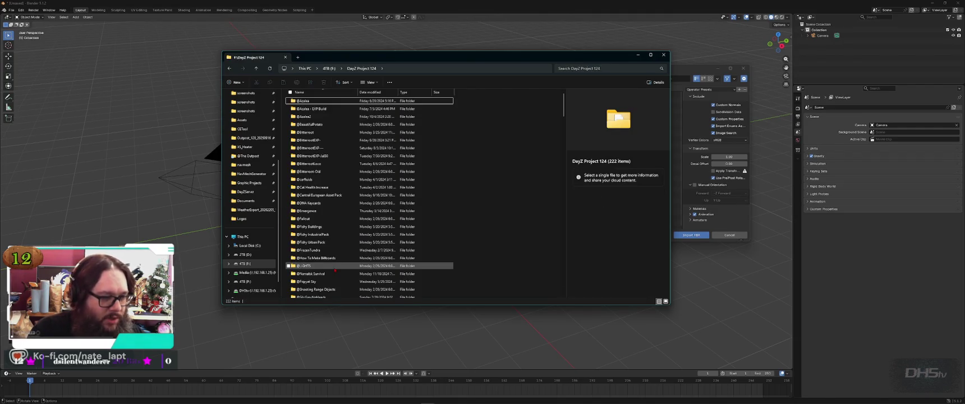
Check Sleepy Buddies > Potato > data, then return to DayZ Project 124
text(sl)
key(Return)
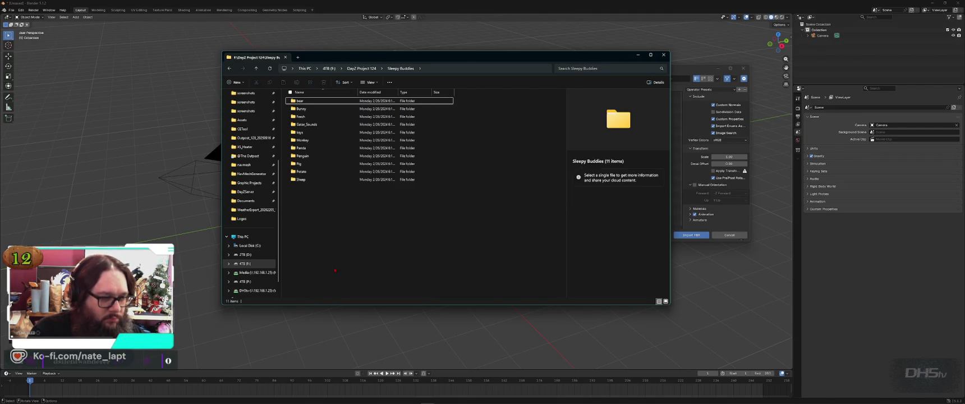
text(p)
key(Return)
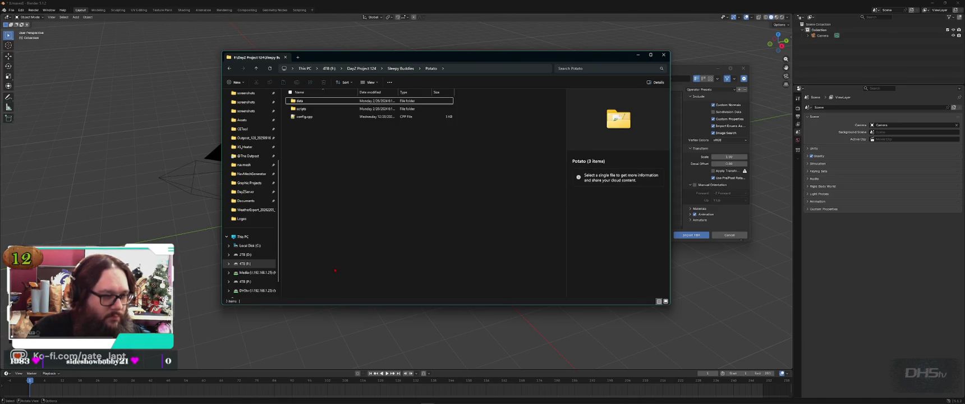
key(Return)
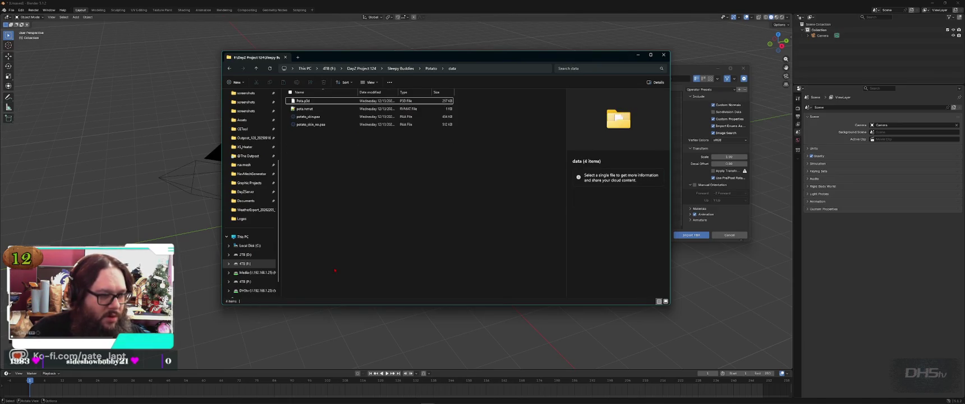
key(alt+Up)
key(alt+Up)
key(alt+Up)
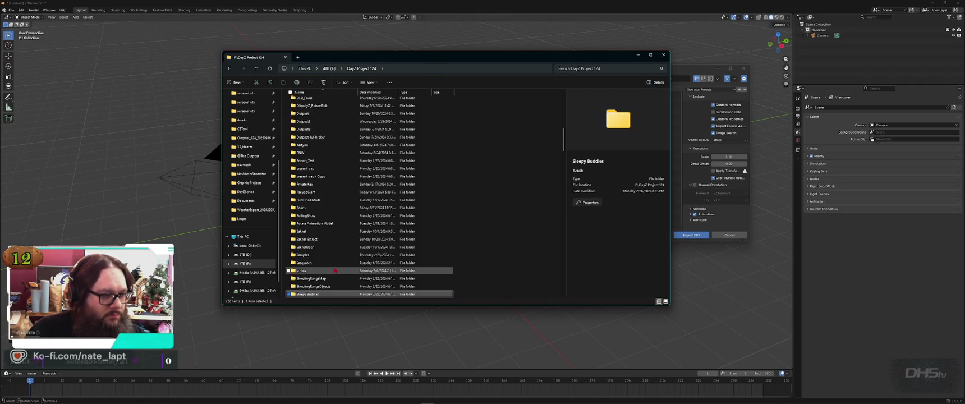
Move down the folder list to the Blender folder and open potato.blend in Blender
key(Home)
key(Down)
key(Down)
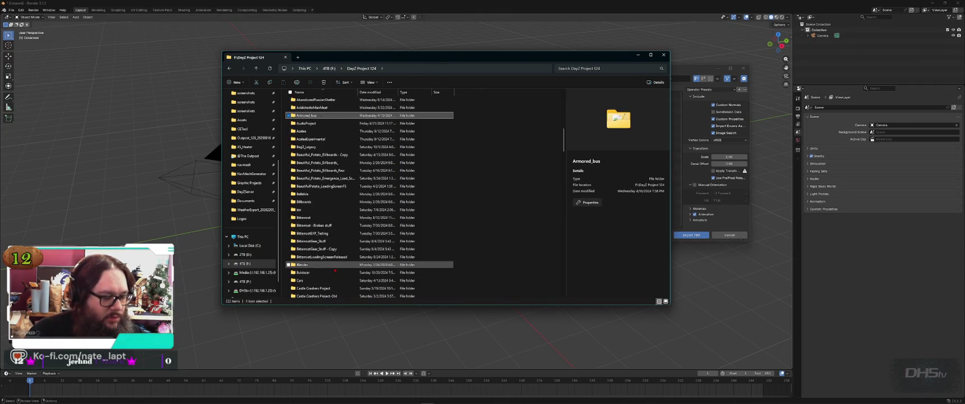
scroll(360, 241, down, 4)
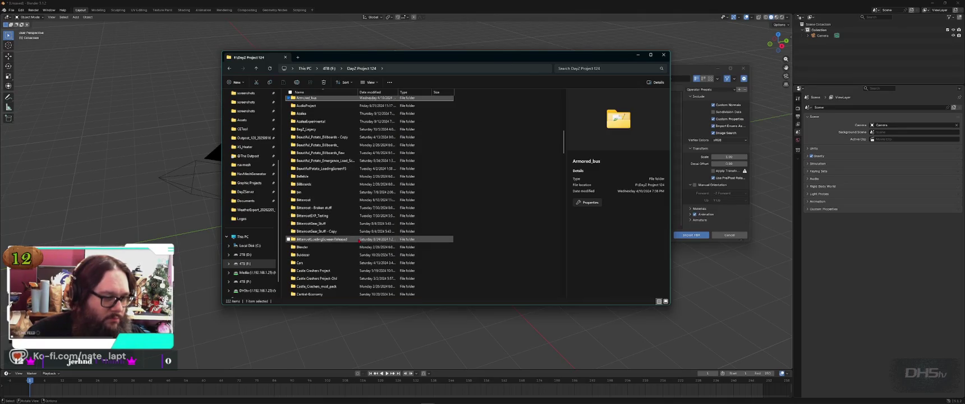
key(Down)
key(Down)
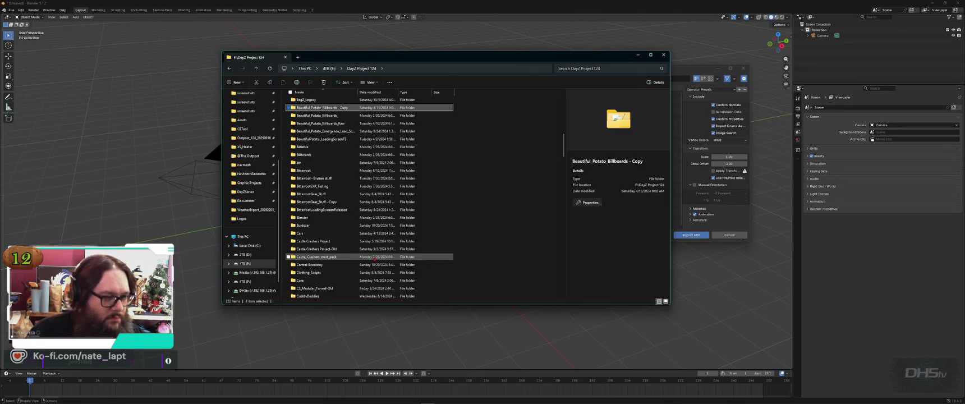
key(Down)
key(Down)
key(Down)
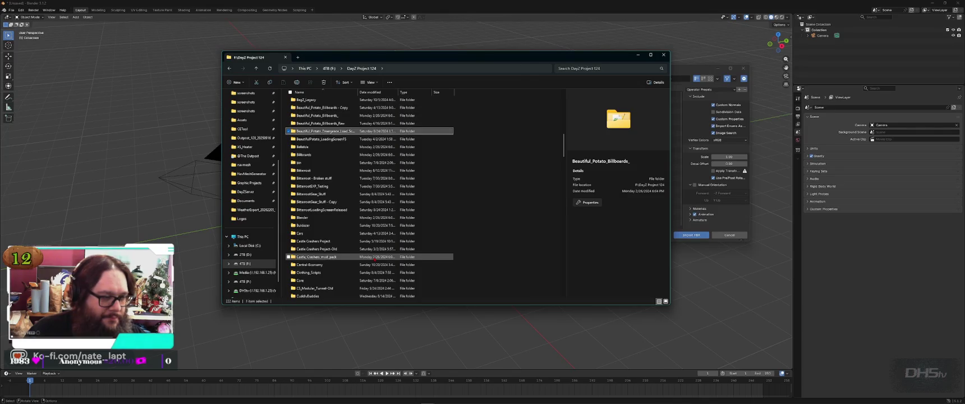
key(Down)
key(Down)
key(Down)
key(Down)
key(Down)
key(Down)
key(Down)
key(Down)
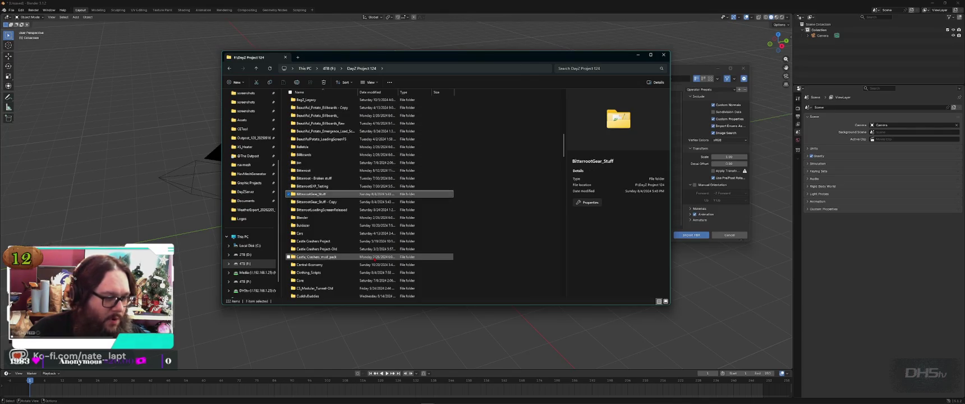
key(Down)
key(Down)
key(Down)
key(Return)
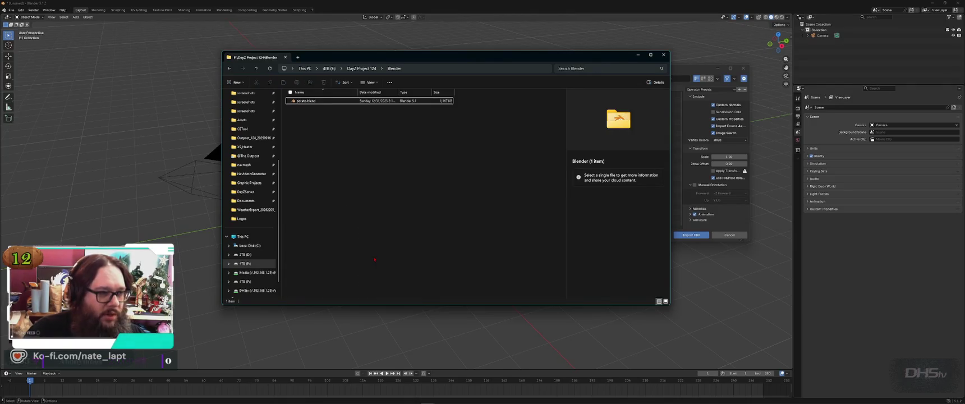
key(Down)
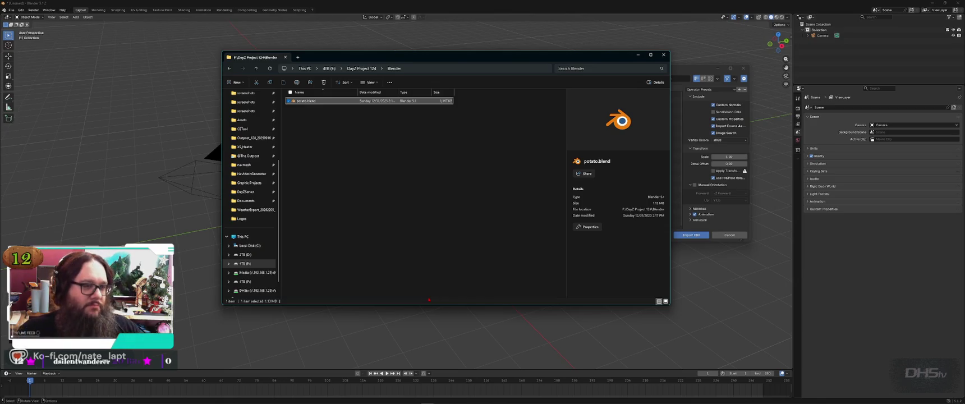
key(Return)
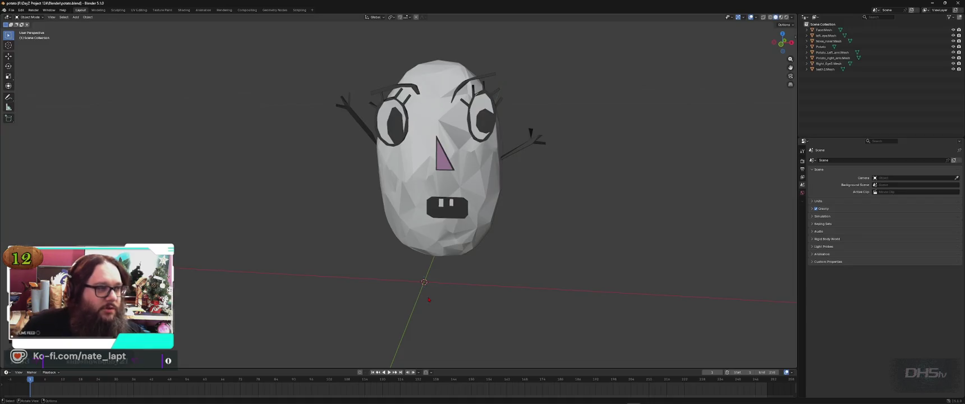
Select the potato body and switch to Material Preview, showing the body magenta from several angles
middle_drag(401, 217, 451, 239)
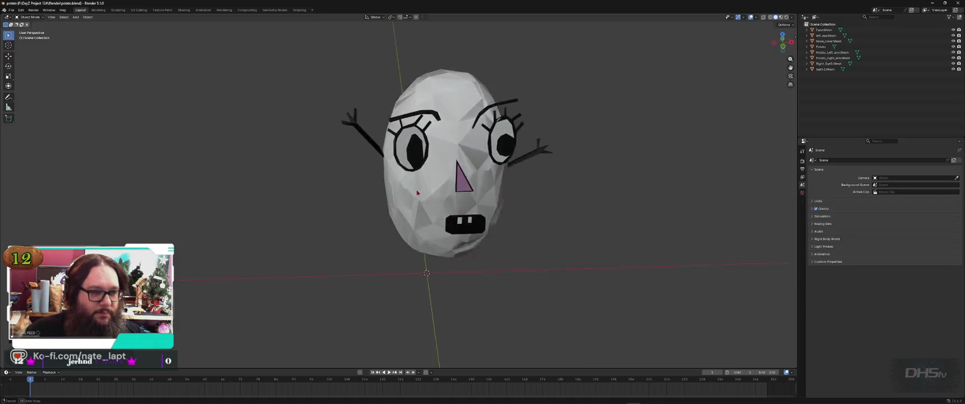
mouse_move(372, 191)
middle_down()
mouse_move(234, 220)
mouse_move(180, 216)
middle_up()
click(376, 196)
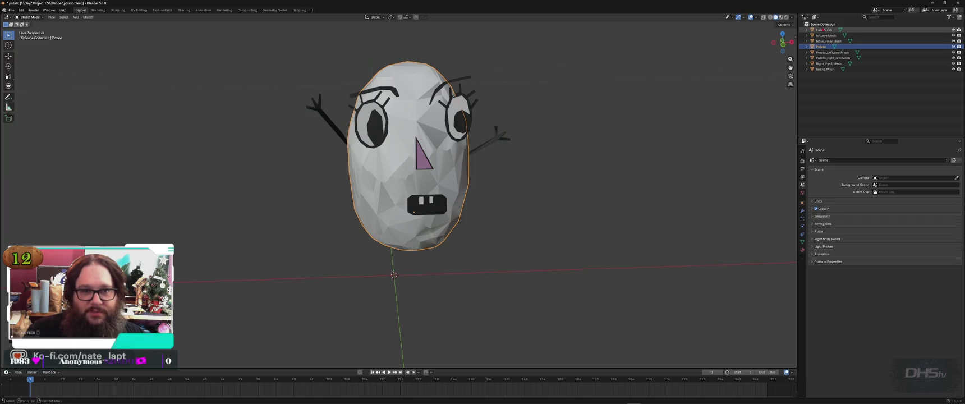
click(780, 17)
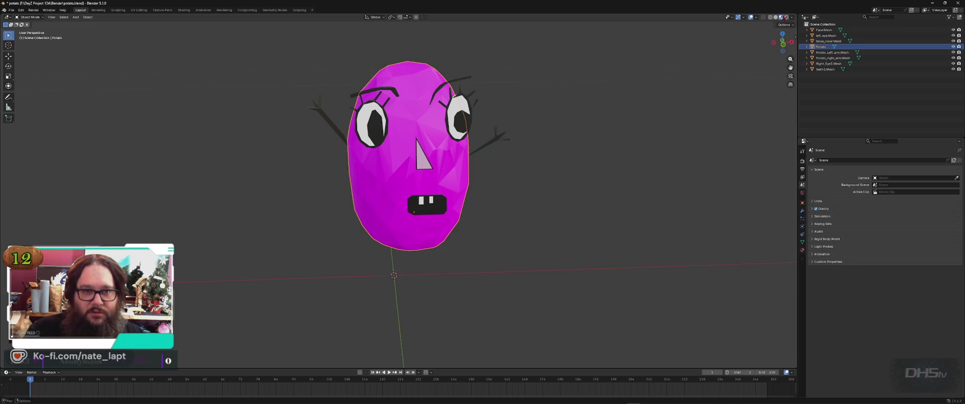
mouse_move(387, 176)
middle_down()
mouse_move(316, 174)
mouse_move(323, 191)
middle_up()
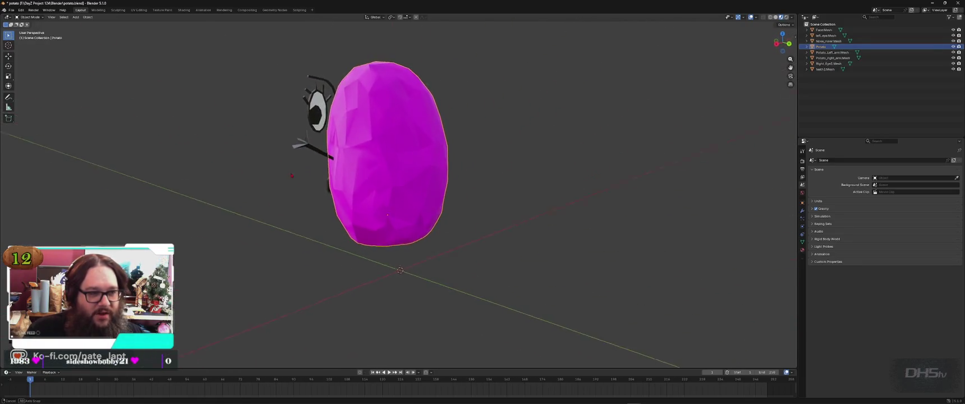
mouse_move(323, 192)
middle_down()
mouse_move(453, 185)
mouse_move(426, 185)
middle_up()
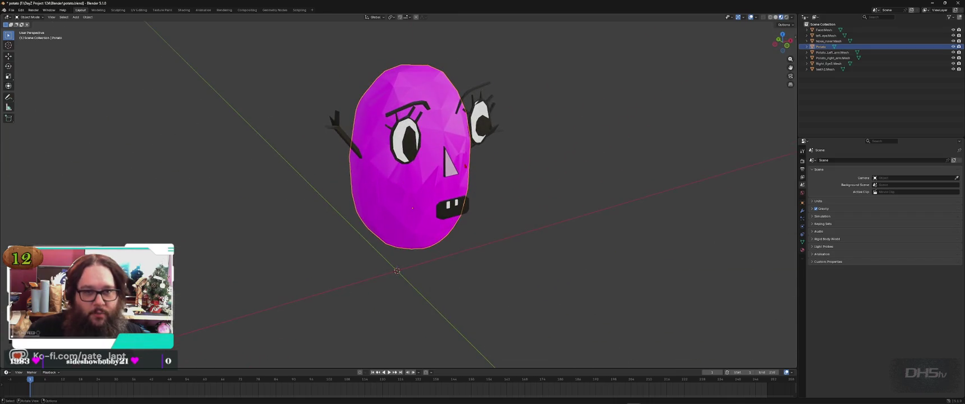
Switch to Rendered shading, inspect the lambert9 material, then the World Background at strength 1.000
click(786, 17)
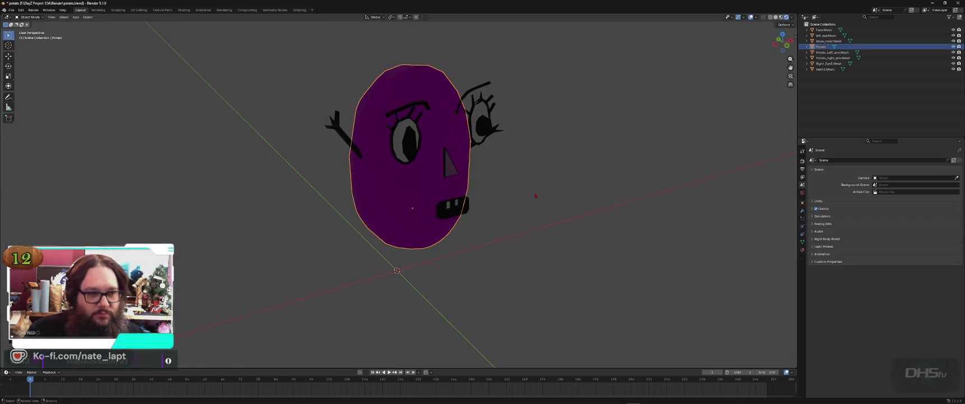
click(720, 106)
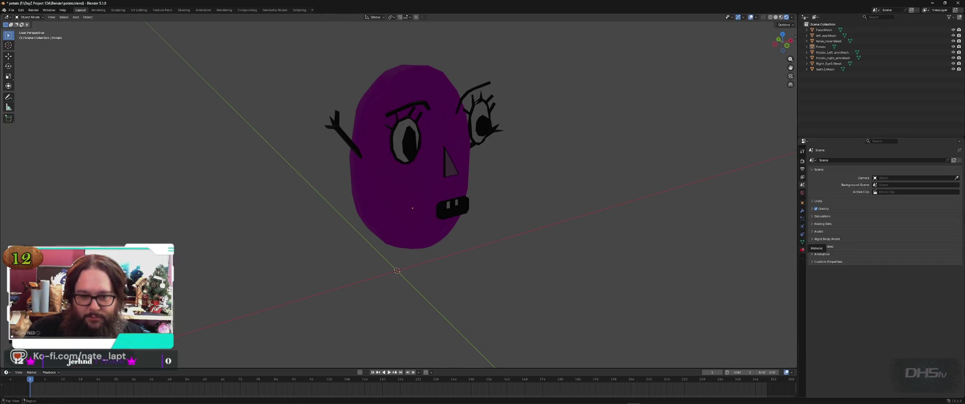
click(802, 250)
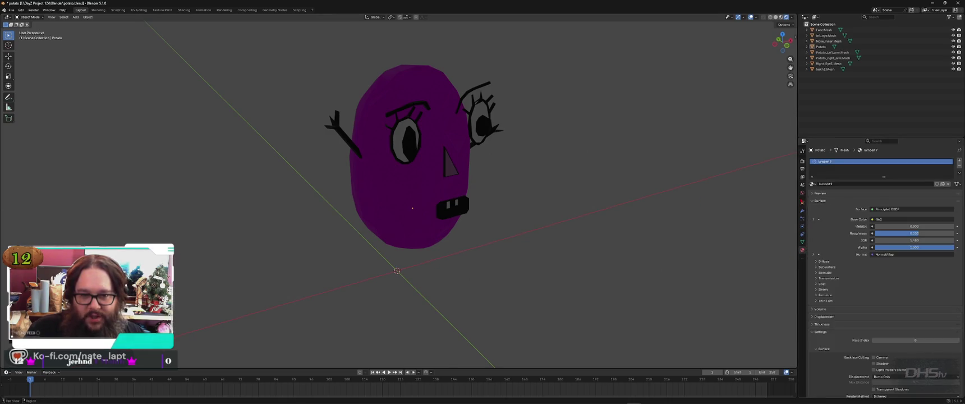
click(802, 192)
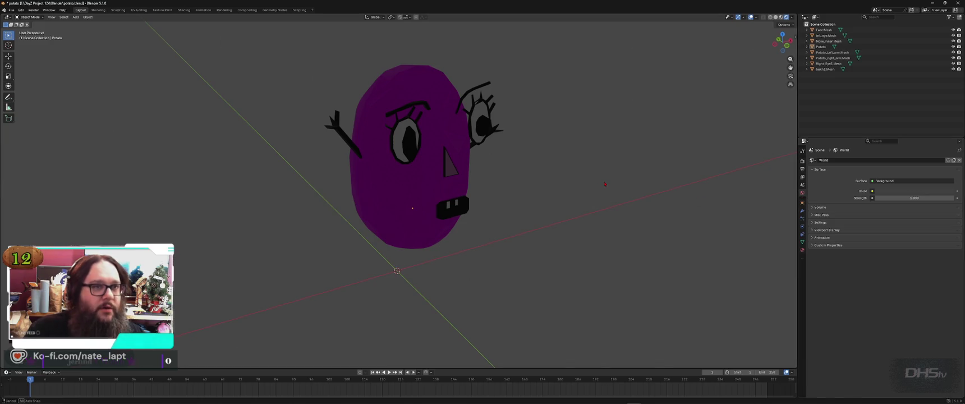
middle_drag(603, 183, 559, 181)
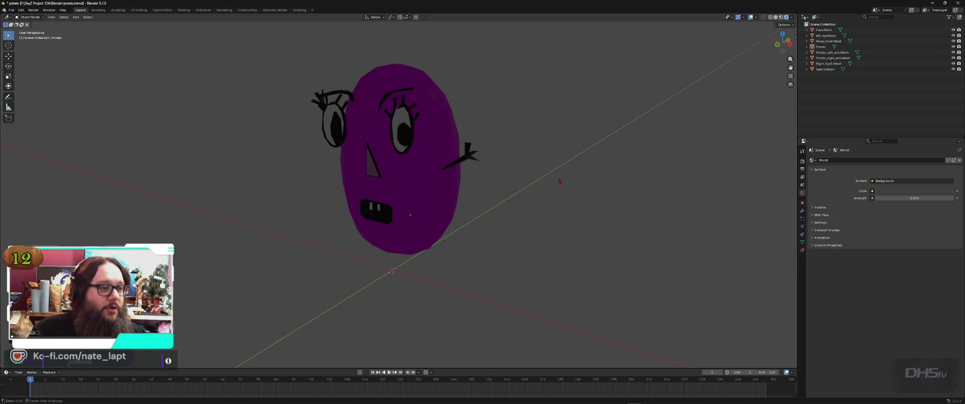
Bring up the Alt+Tab task switcher showing File Explorer, Chrome and other open windows
key(alt+Tab)
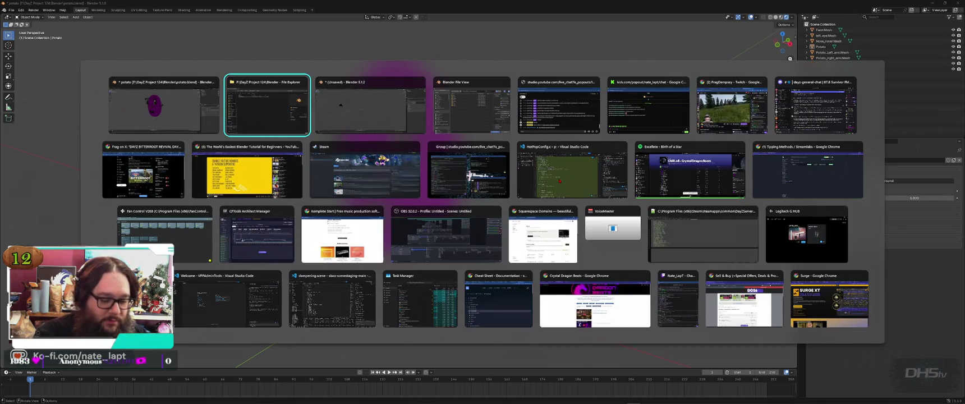